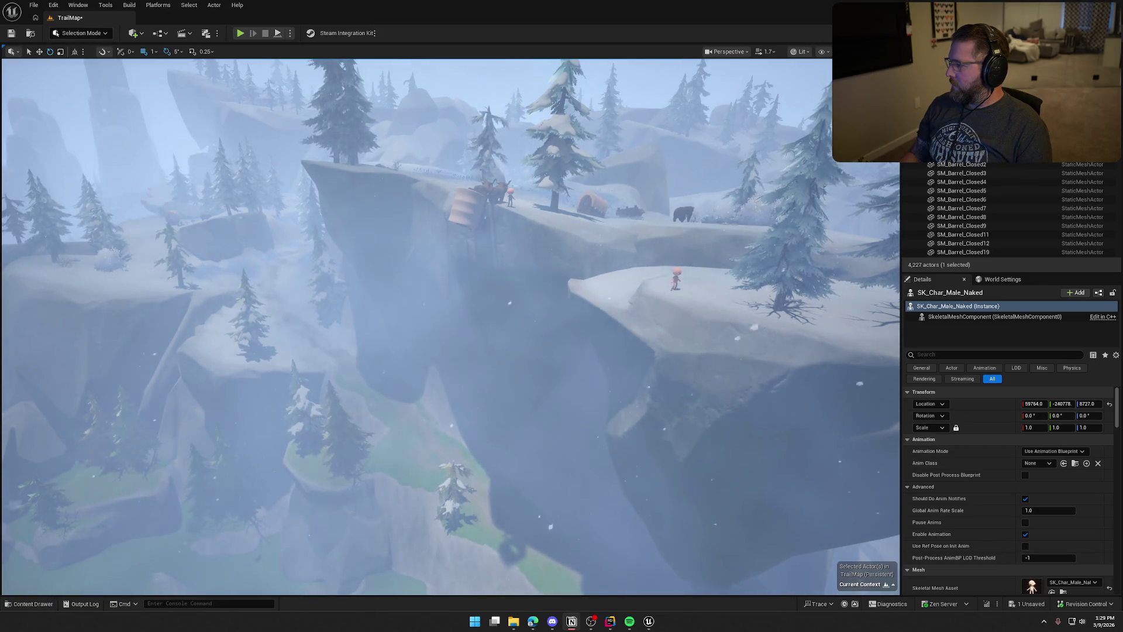
Step: Save TrailMap, using Check Out Selected so the map asset is checked out and saved
left_click(12, 33)
left_click(575, 409)
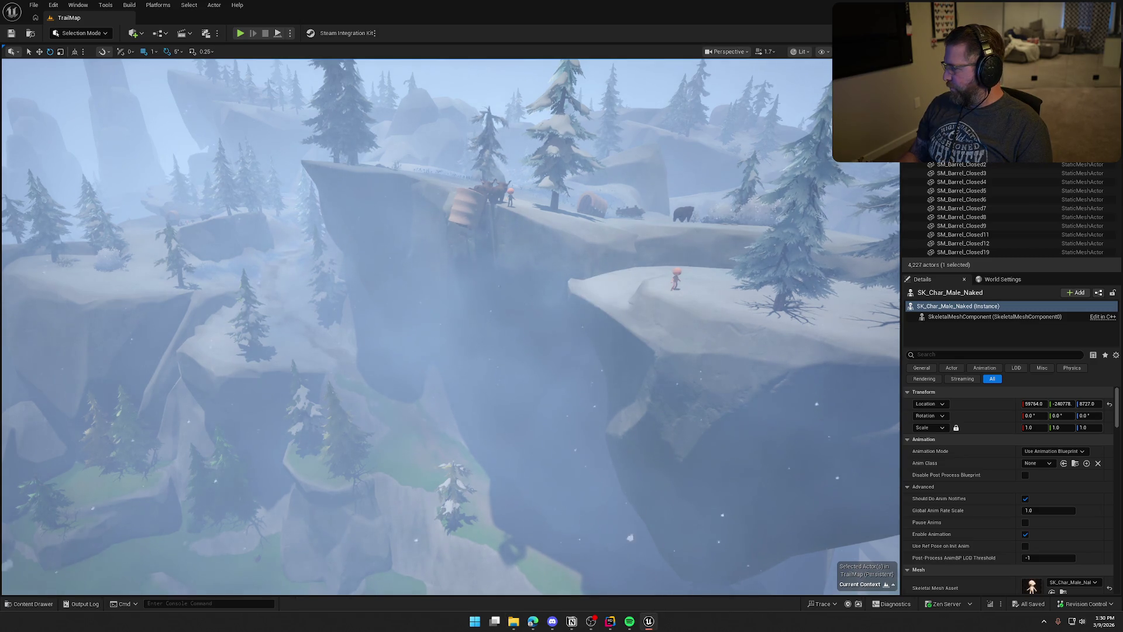
key("alt+Tab")
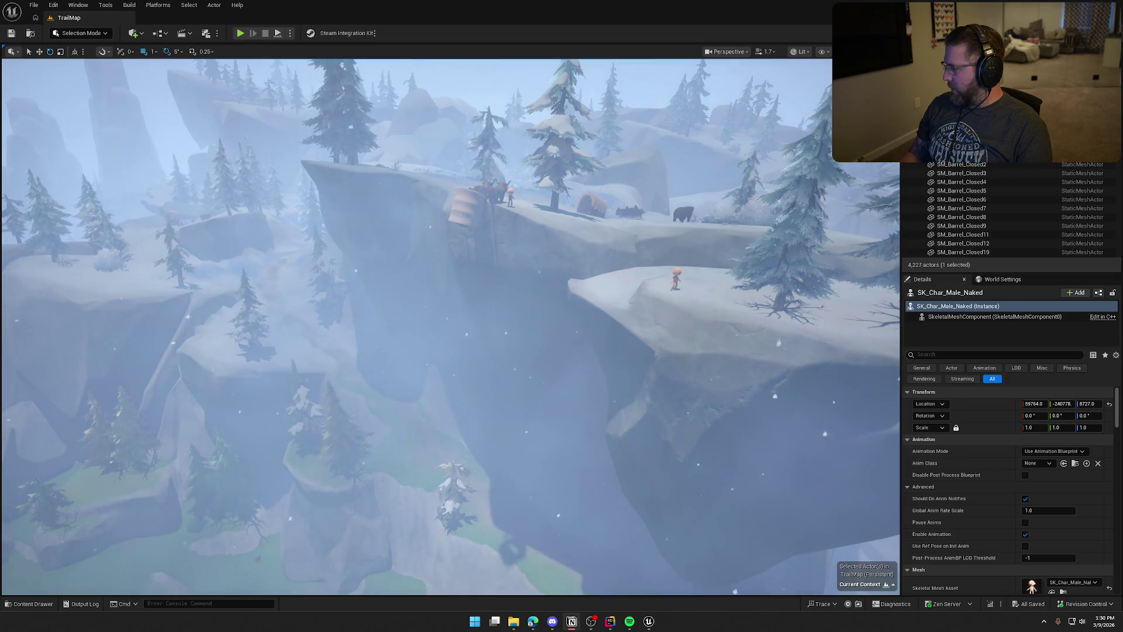